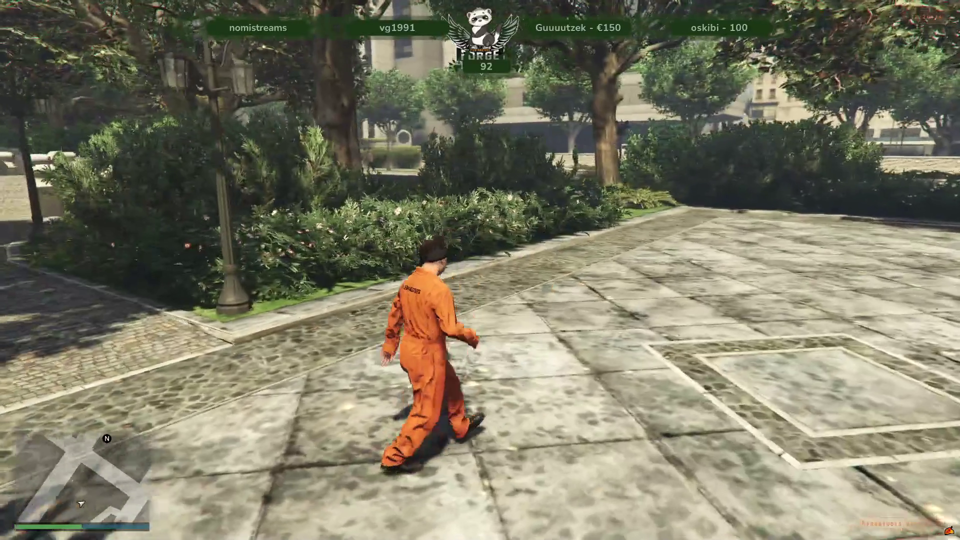
Run toward the park sculpture, then exit FiveM with the F8 console's quit command.
key(w)
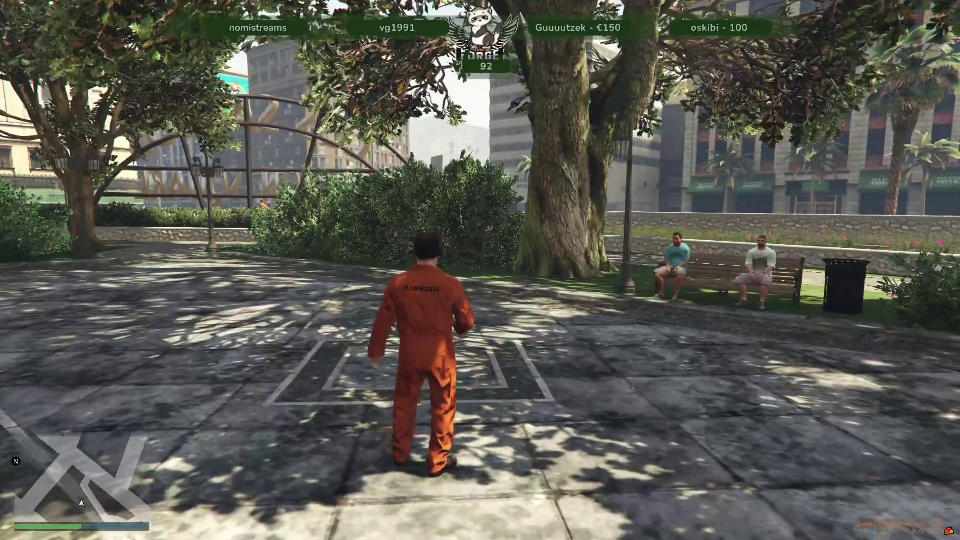
key(F8)
text(quit)
key(Return)
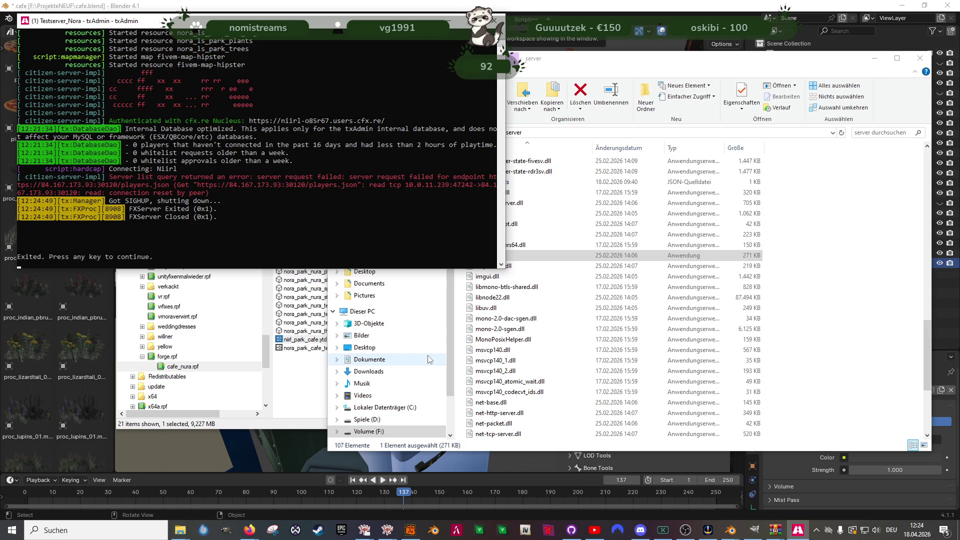
Dismiss the stopped txAdmin server console with Enter.
key(Return)
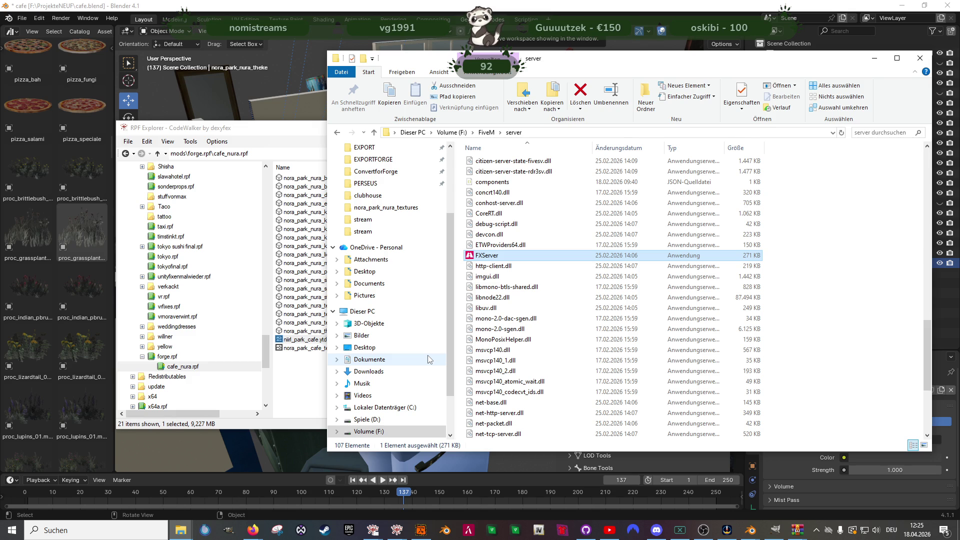
Close the cafe.blend and asset library Blender windows, answering the cafe save prompt.
key(alt+Tab)
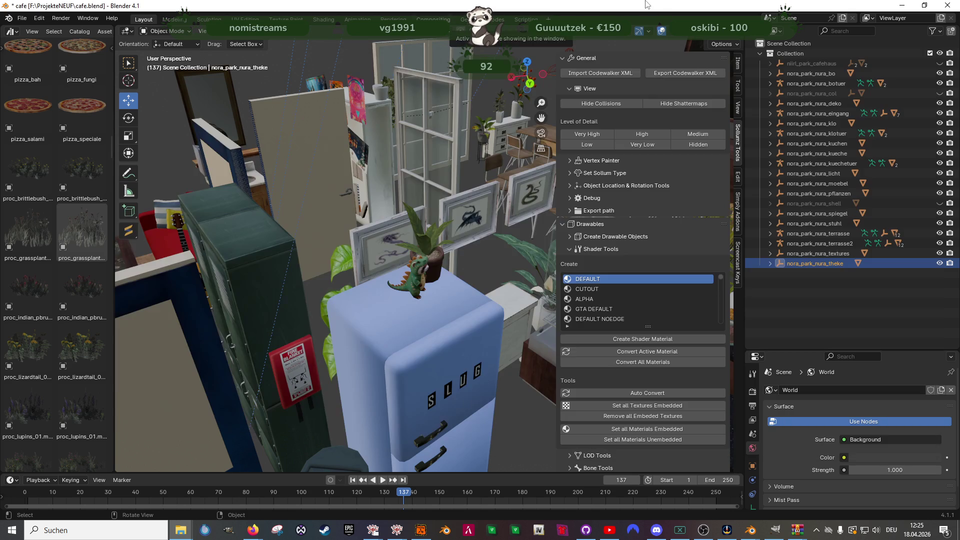
mouse_move(418, 231)
middle_down()
mouse_move(412, 239)
mouse_move(433, 227)
mouse_move(385, 196)
mouse_move(389, 212)
mouse_move(365, 200)
middle_up()
click(948, 5)
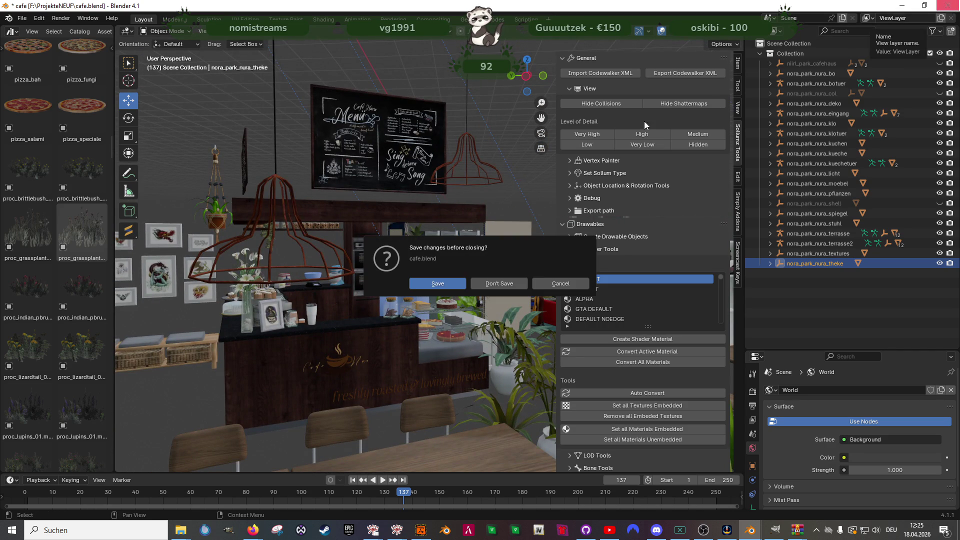
click(460, 284)
click(731, 5)
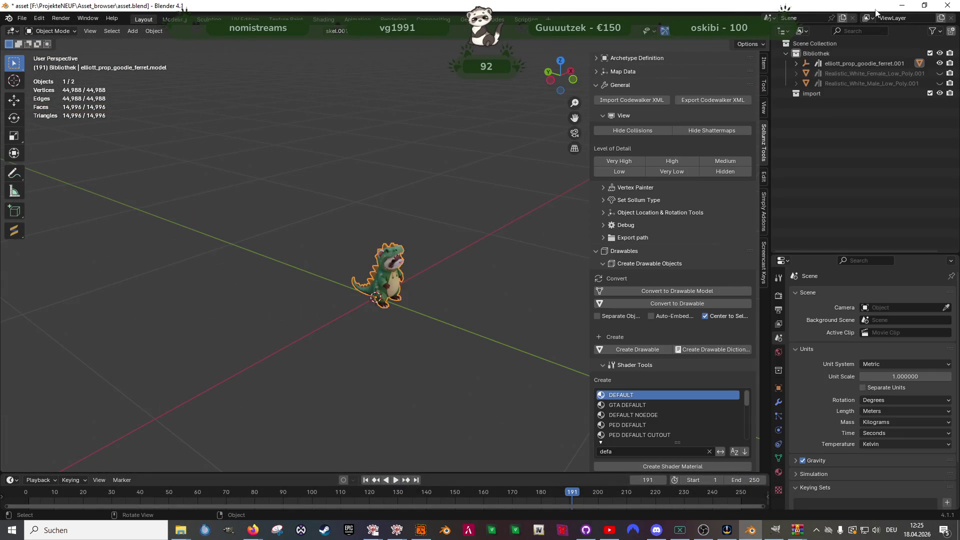
click(947, 5)
Discard Blender's changes, pull CodeWalker's camera out to the street, and deselect nora_park_nura_kueche.
click(504, 283)
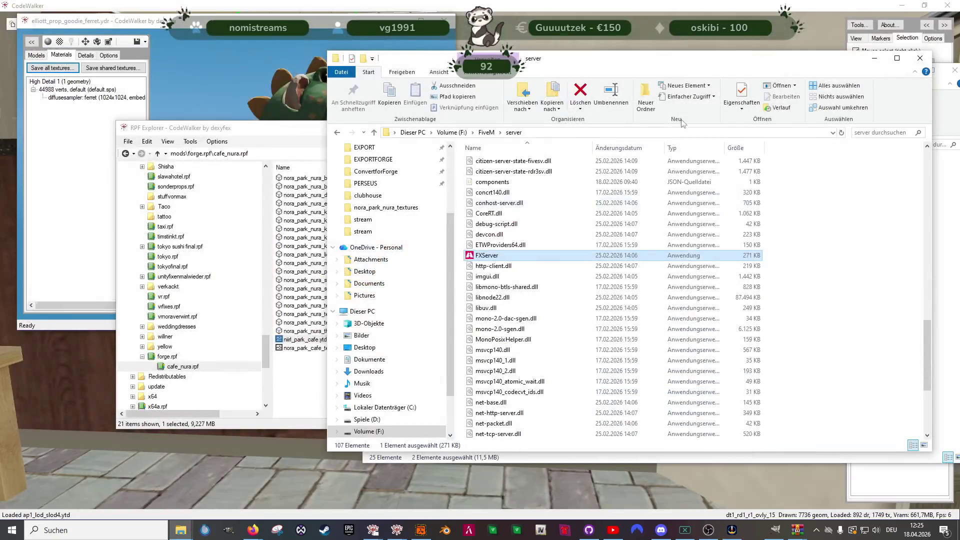
click(401, 530)
scroll(559, 146, down, 10)
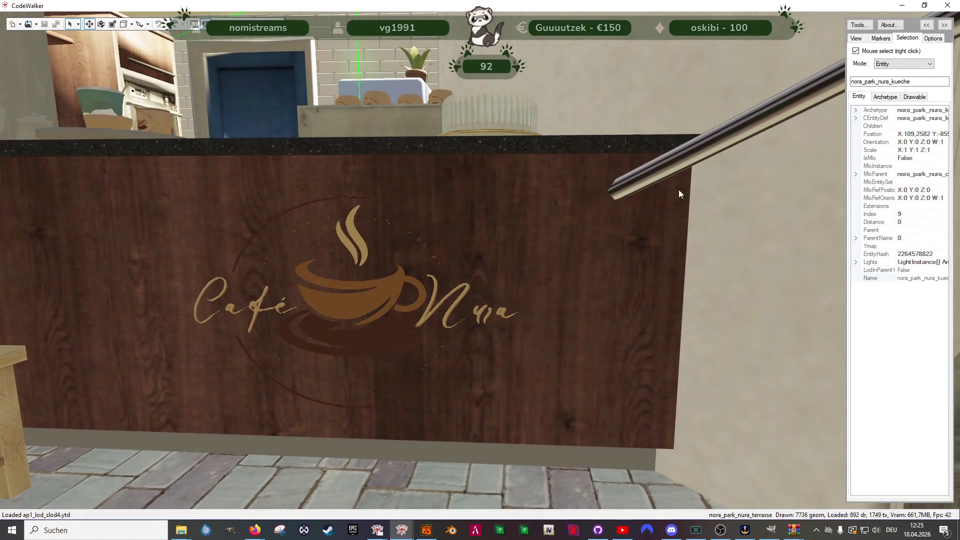
scroll(644, 233, down, 10)
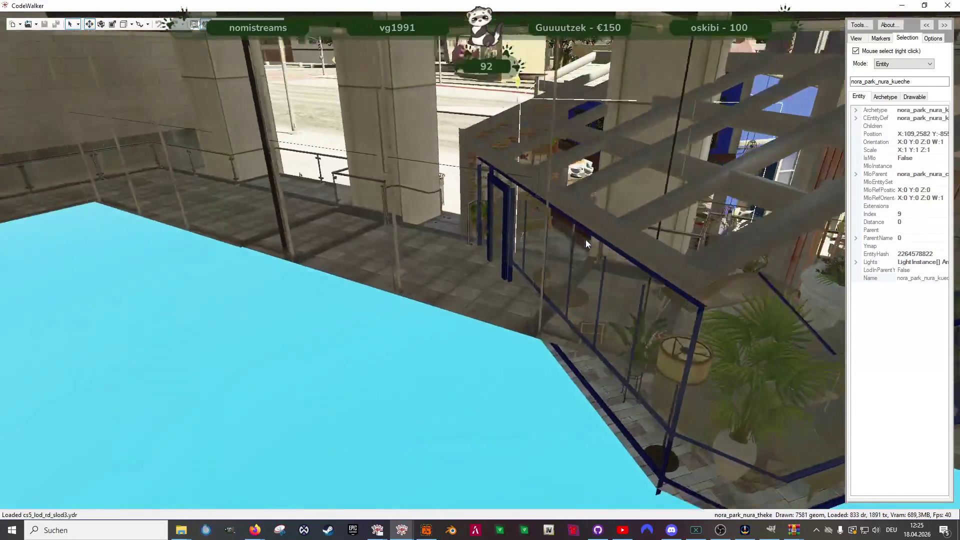
mouse_move(665, 235)
mouse_down()
mouse_move(749, 220)
mouse_move(758, 209)
mouse_move(691, 205)
mouse_move(827, 396)
mouse_up()
key(w)
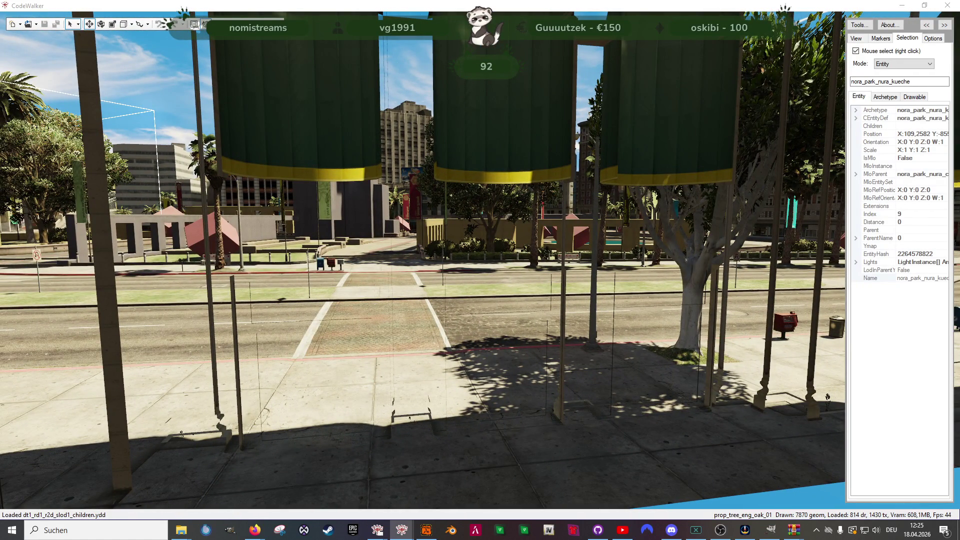
right_click(827, 396)
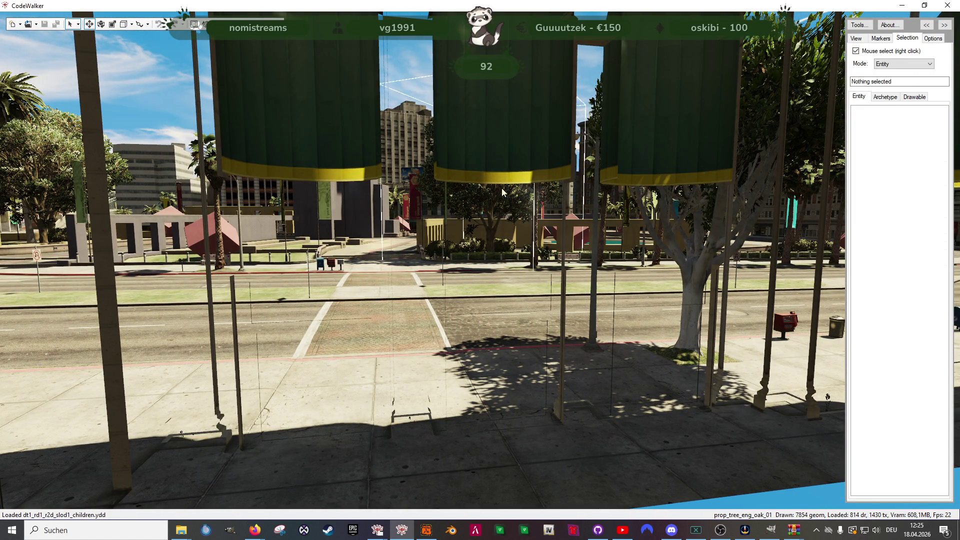
Close the niirl_park_cafe.ytd and ferret model windows, then maximize the new CodeWalker window.
click(401, 531)
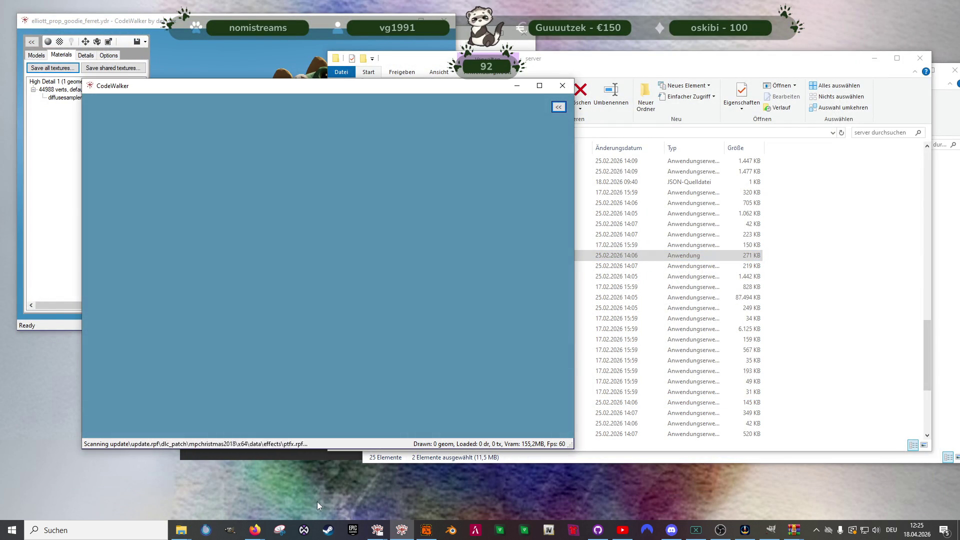
click(378, 530)
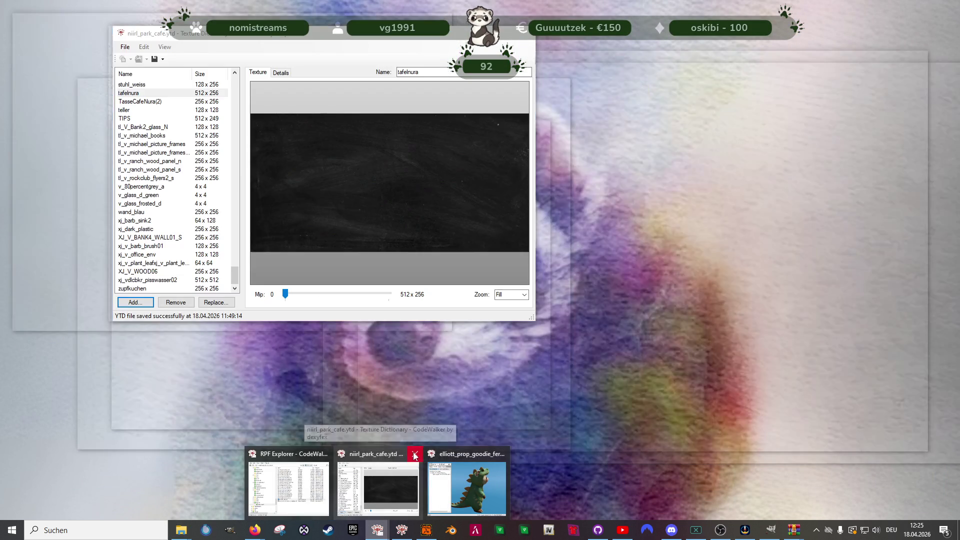
click(414, 456)
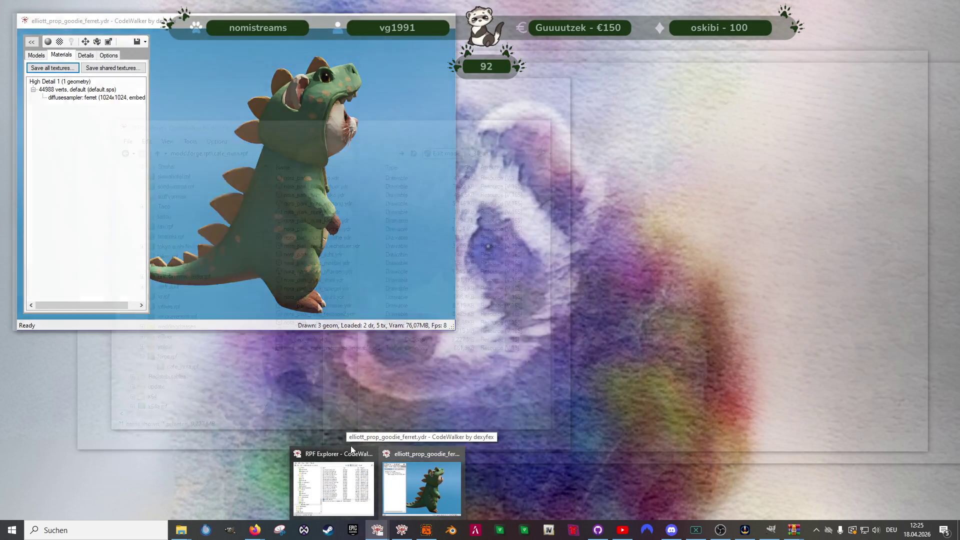
click(458, 454)
click(540, 86)
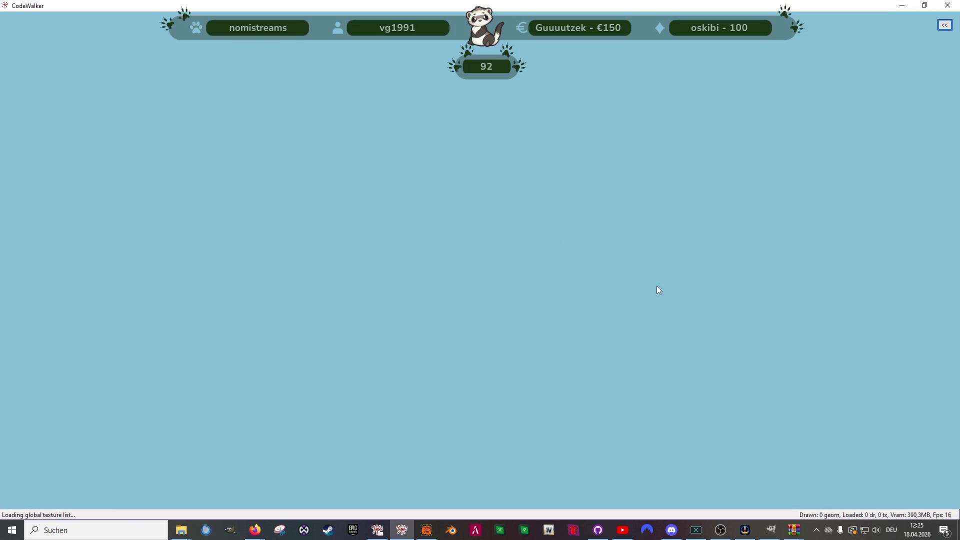
Expand the side panel to its Selection tab while the world loads.
click(942, 28)
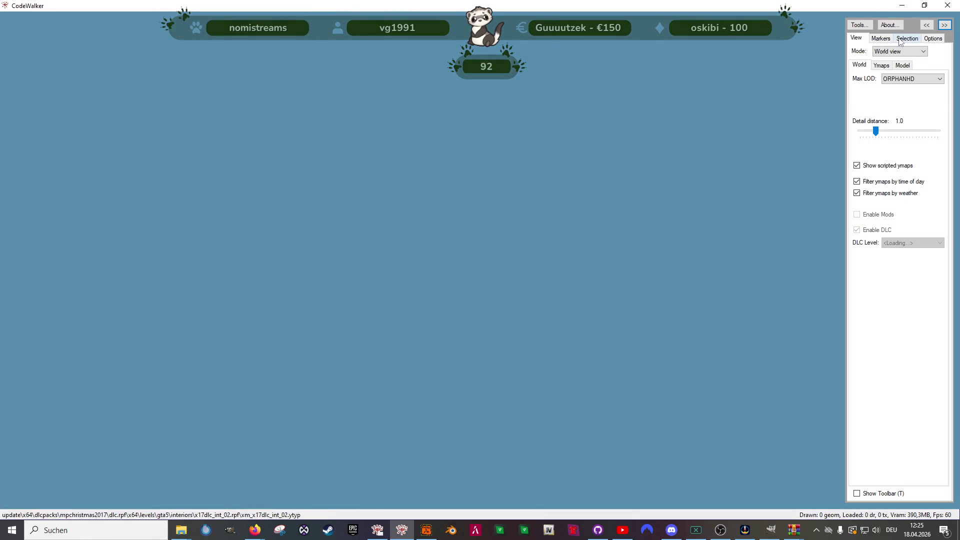
click(907, 38)
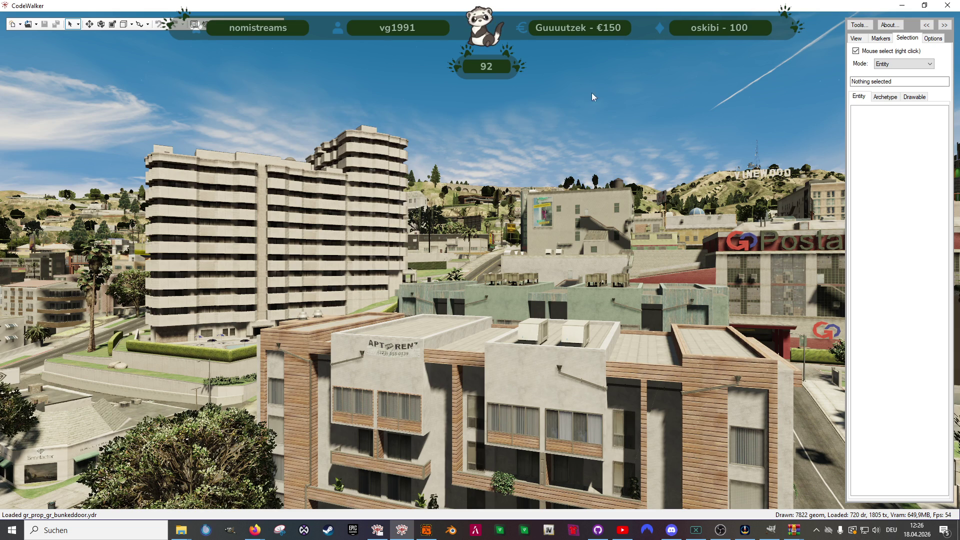
Open the Project window and create a new empty project.
click(36, 24)
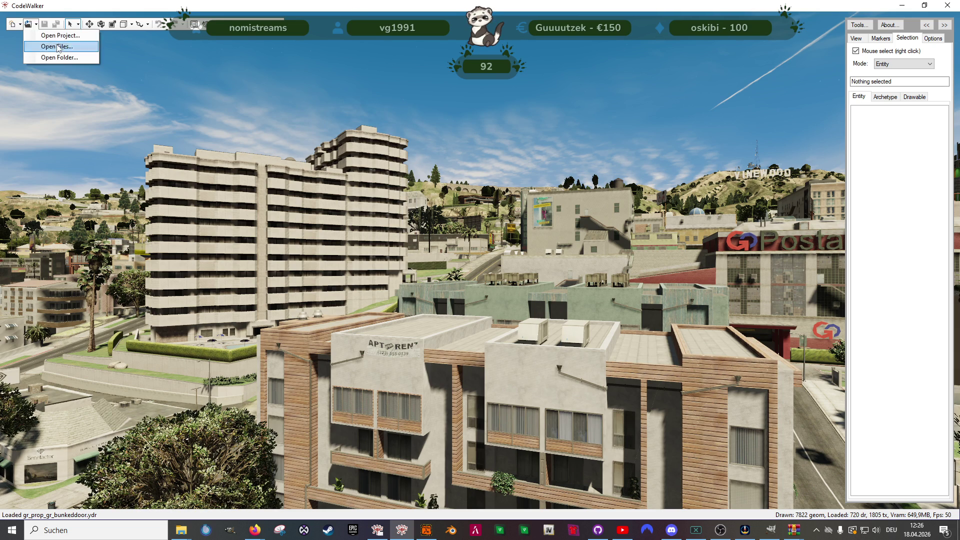
click(96, 77)
click(194, 24)
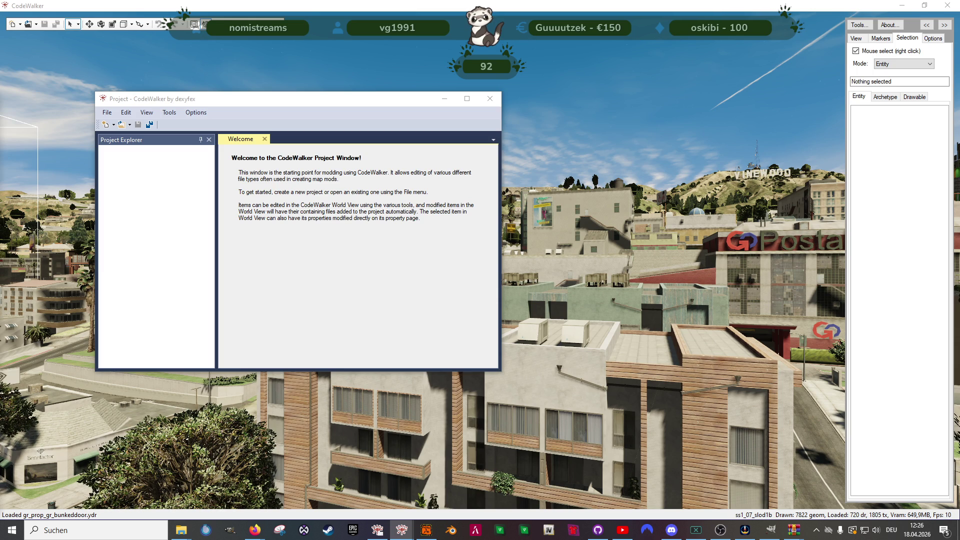
key(ctrl+n)
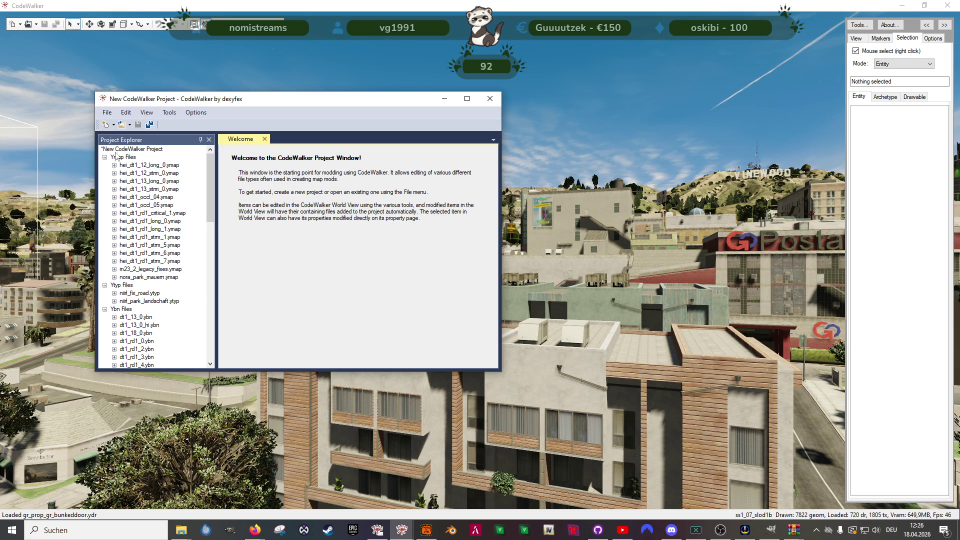
Add four nora_park folders of ymap and ytyp files, including gebaeude, plants and trees.
click(129, 125)
click(153, 158)
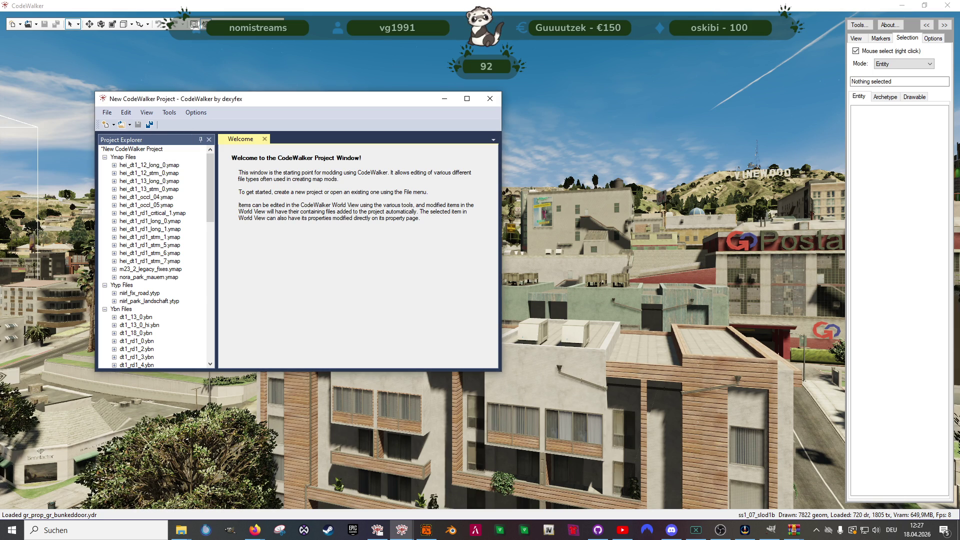
click(129, 124)
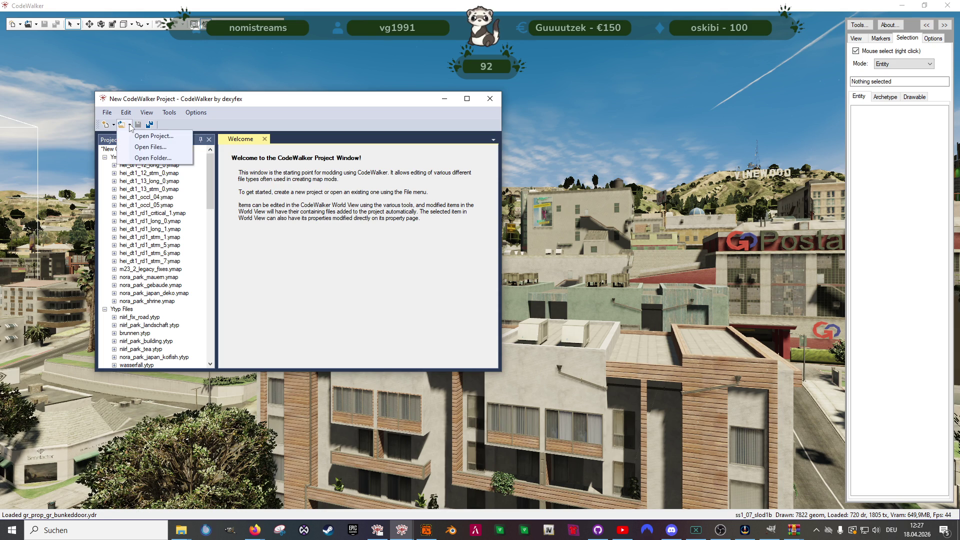
click(142, 160)
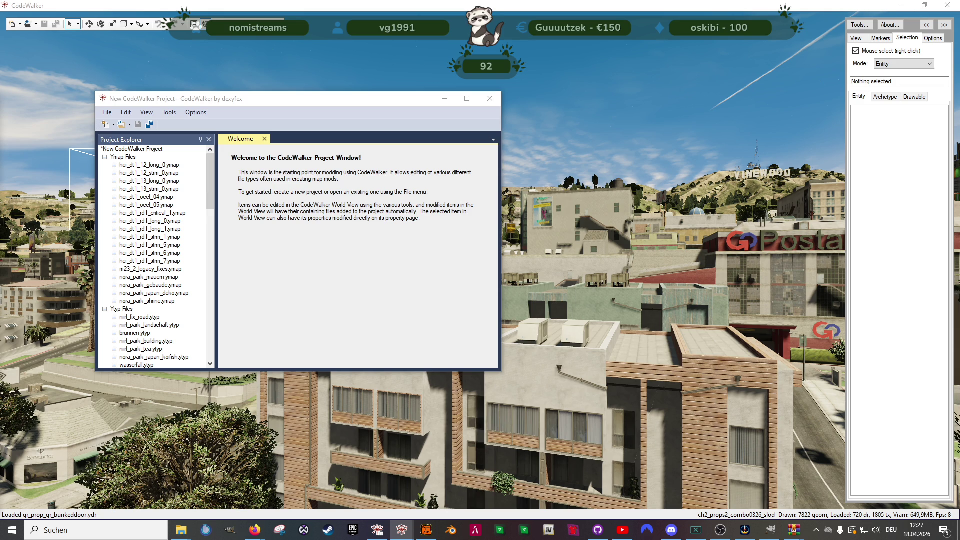
click(129, 125)
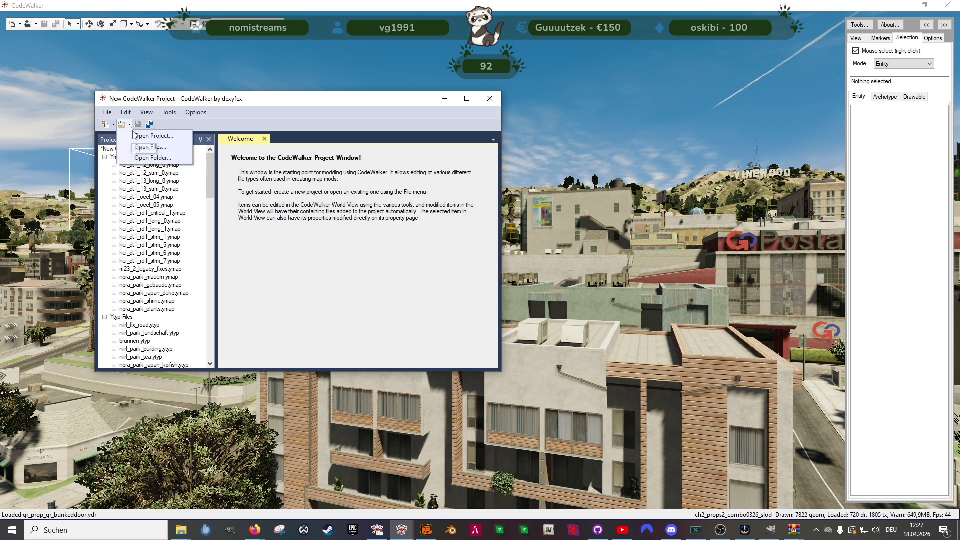
click(150, 147)
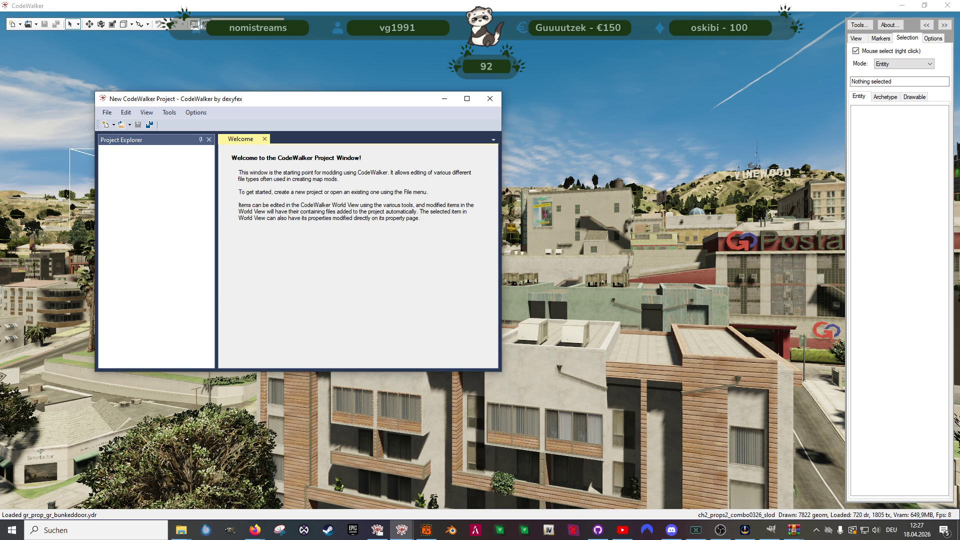
click(130, 125)
click(141, 156)
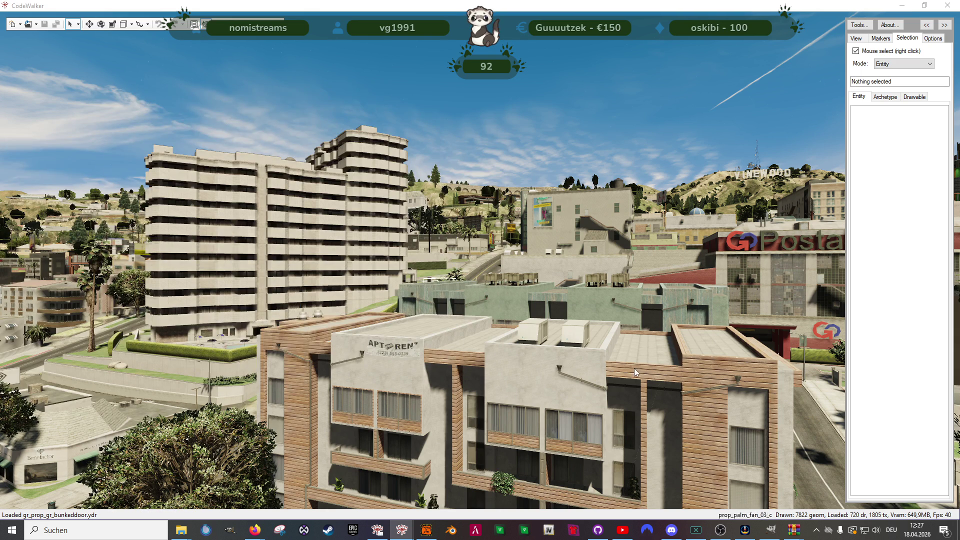
Fly the camera over downtown into Legion Square park, onto the plaza by the floating-cube fountain.
key(w)
key(w)
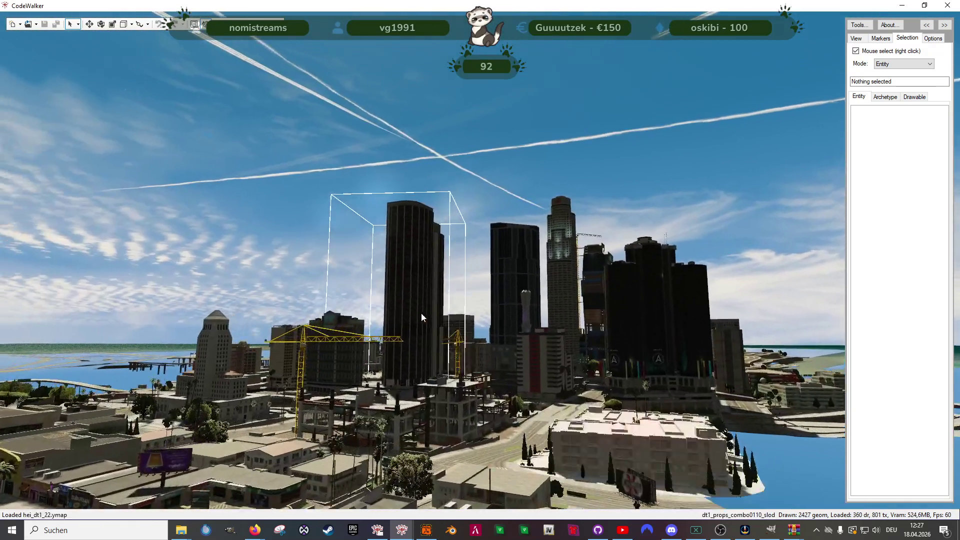
key(w)
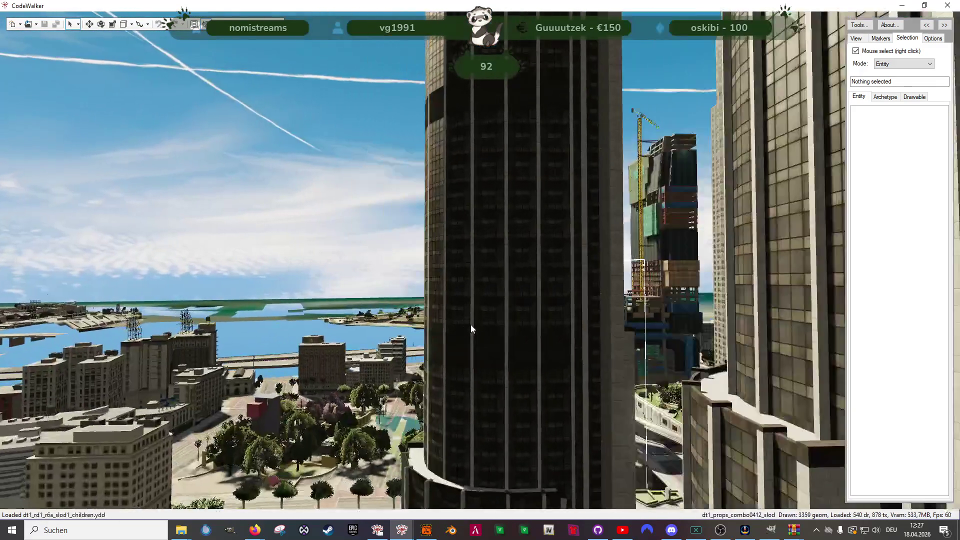
drag(470, 325, 452, 397)
key(w)
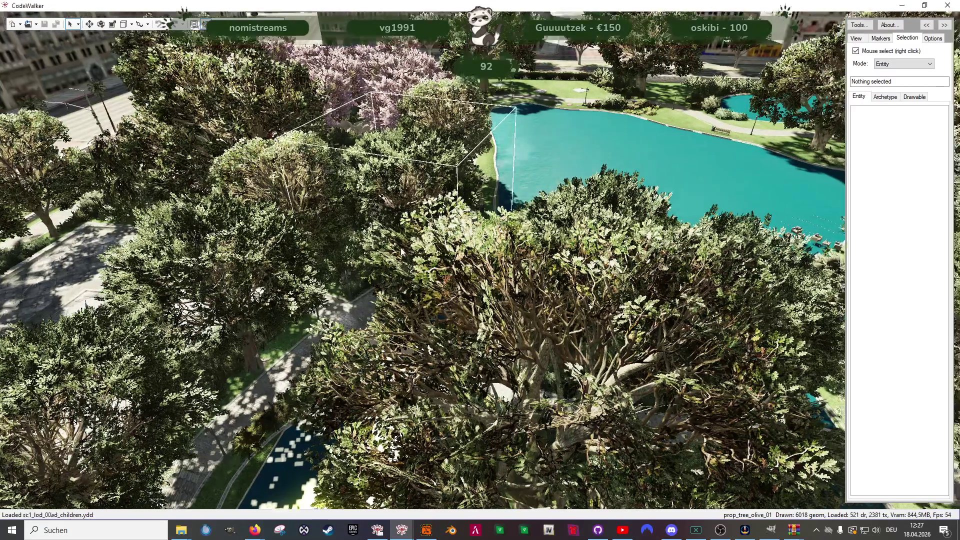
drag(304, 280, 492, 218)
scroll(548, 212, down, 10)
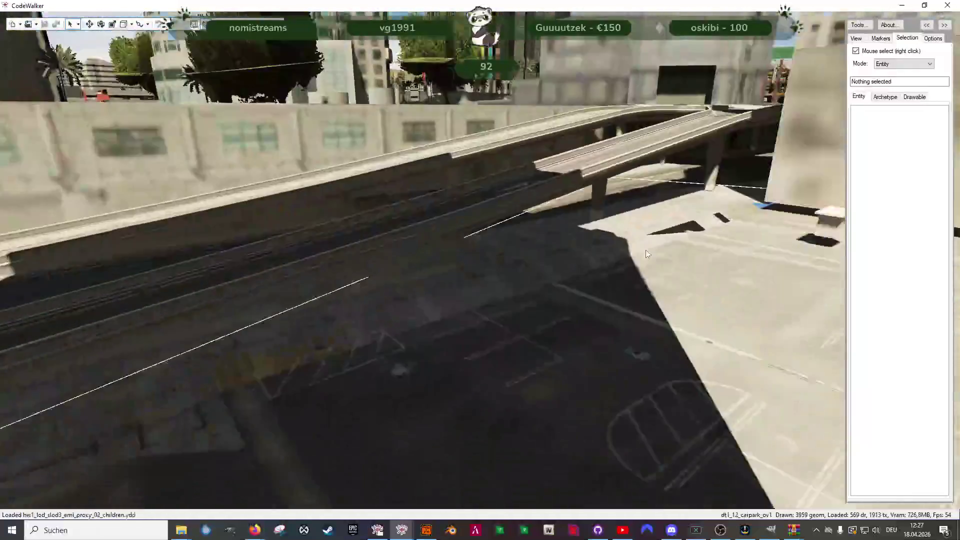
scroll(509, 275, down, 10)
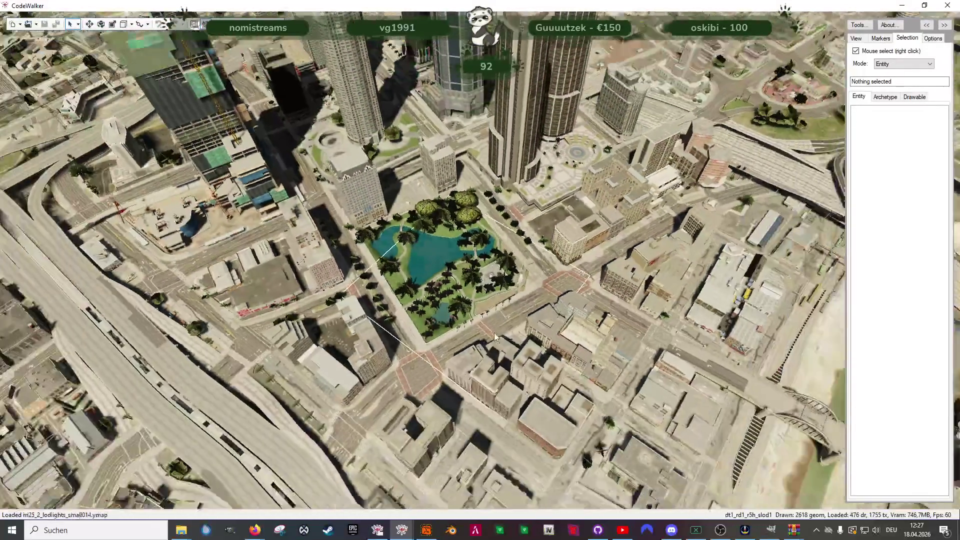
scroll(547, 337, up, 10)
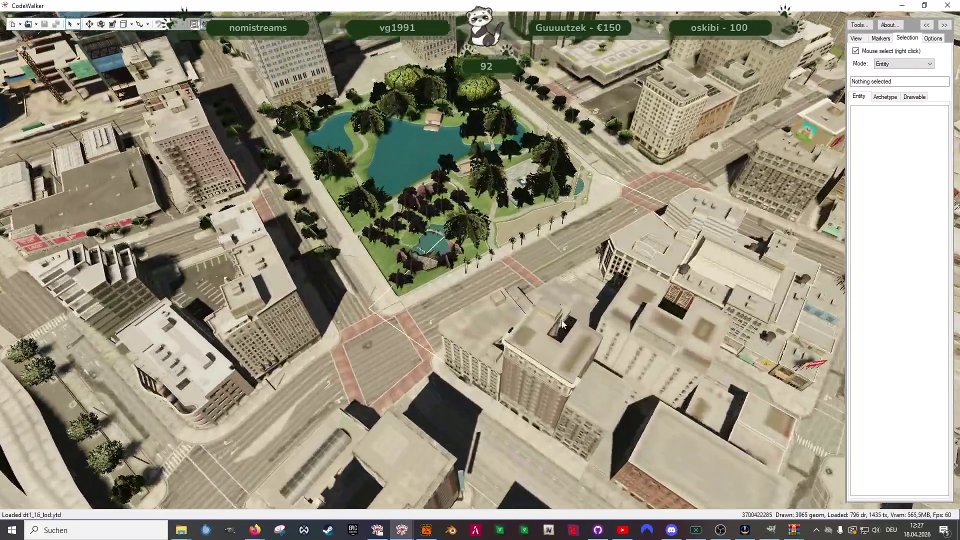
scroll(562, 325, up, 10)
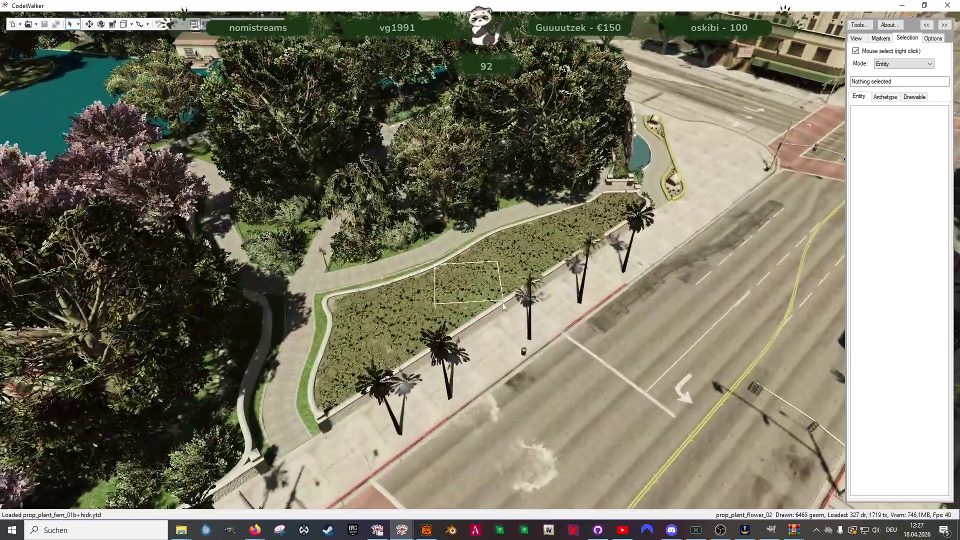
scroll(502, 302, up, 10)
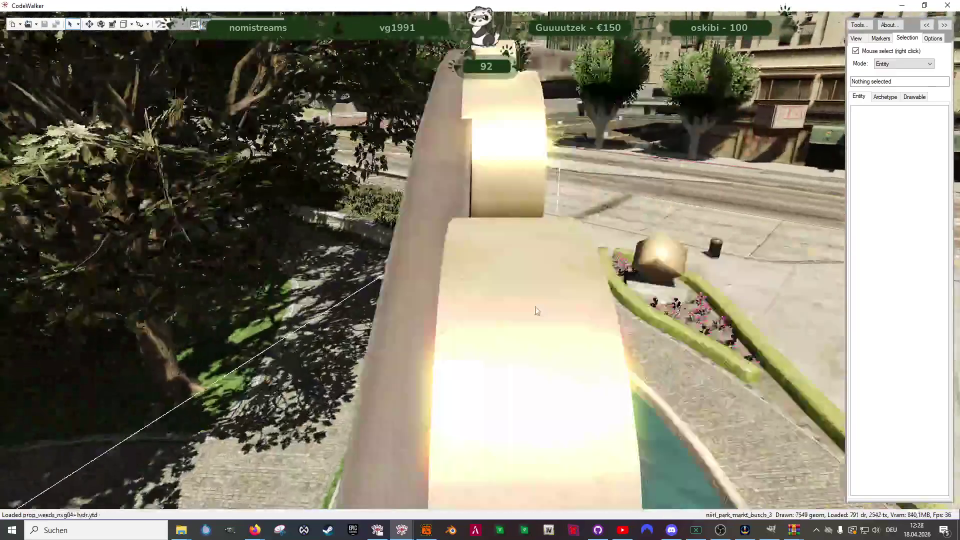
mouse_move(536, 312)
mouse_down()
mouse_move(448, 286)
mouse_move(353, 307)
mouse_move(487, 306)
mouse_move(344, 301)
mouse_move(364, 358)
mouse_up()
key(w)
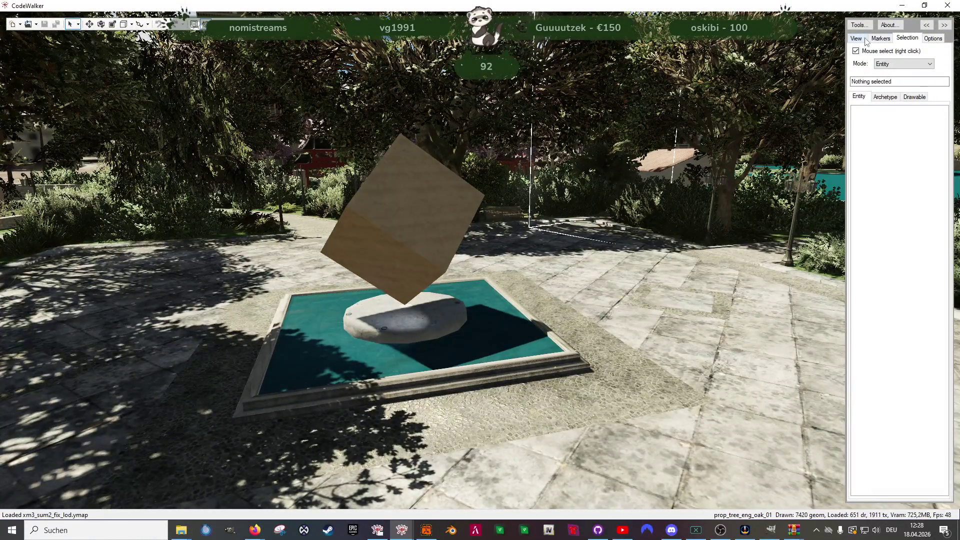
Set the Selection panel's mode to Scenario.
click(865, 40)
click(907, 38)
click(914, 63)
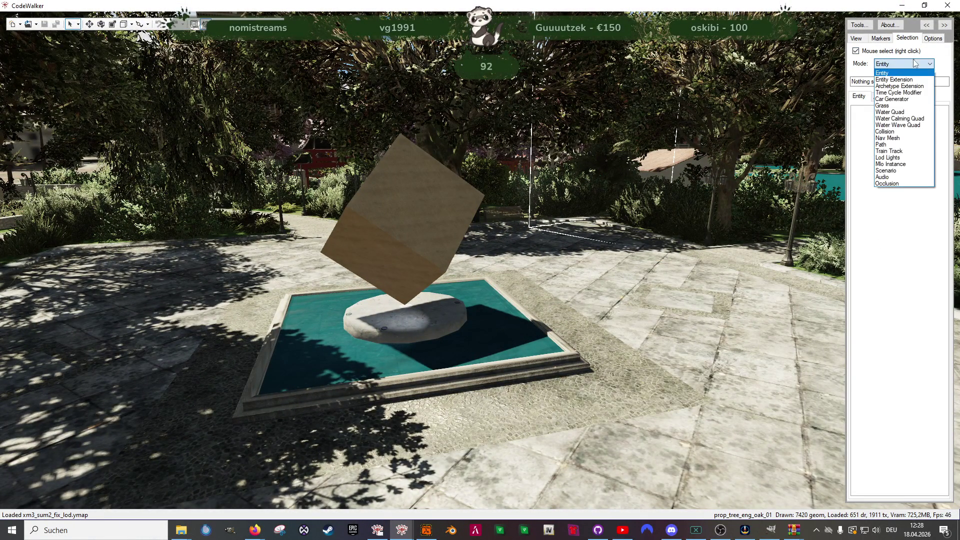
click(886, 170)
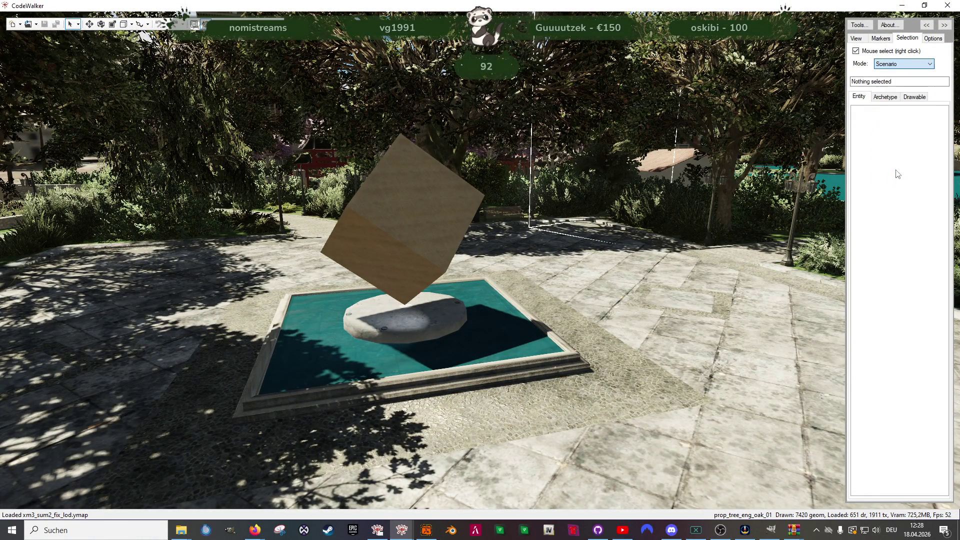
Turn the view and select the WORLD_GULL_STANDING scenario point near the park path.
mouse_move(586, 281)
mouse_down()
mouse_move(563, 323)
mouse_move(623, 322)
mouse_move(491, 270)
mouse_up()
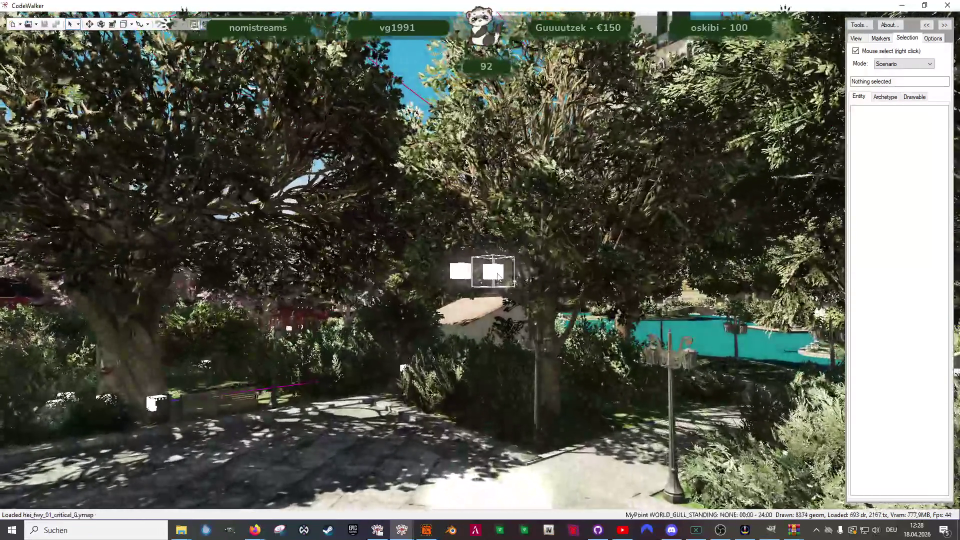
right_click(490, 271)
mouse_move(411, 339)
mouse_down()
mouse_move(397, 373)
mouse_move(320, 345)
mouse_up()
Select the WORLD_HUMAN_HANG_OUT marker on the path, located at X 200.0802.
right_click(490, 372)
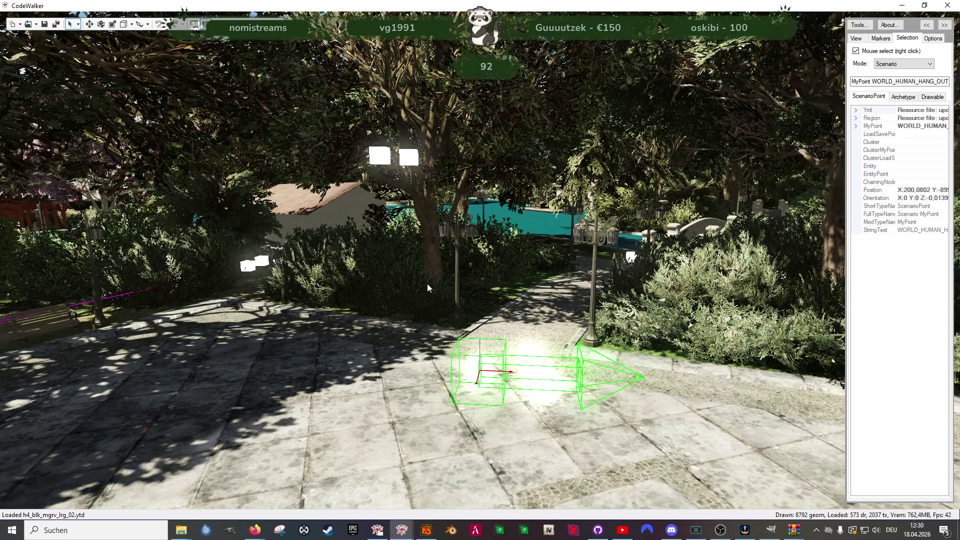
Turn on the Move tool for the WORLD_GULL_STANDING point and fly to the pool edge.
mouse_move(427, 283)
mouse_down()
mouse_move(535, 295)
mouse_move(530, 310)
mouse_move(489, 229)
mouse_move(443, 232)
mouse_move(403, 210)
mouse_move(302, 211)
mouse_move(456, 197)
mouse_move(463, 202)
mouse_move(451, 212)
mouse_move(545, 214)
mouse_move(349, 214)
mouse_move(441, 129)
mouse_move(414, 168)
mouse_move(577, 120)
mouse_move(572, 150)
mouse_up()
key(w)
key(w)
key(s)
key(w)
key(s)
Zoom and swing the view around the house and out toward the coast.
scroll(651, 325, down, 15)
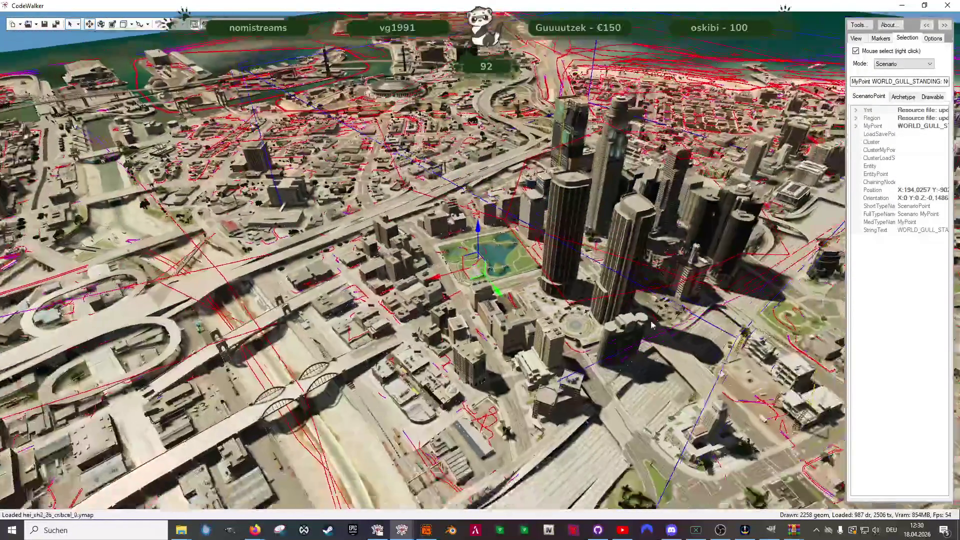
mouse_move(651, 325)
mouse_down()
mouse_move(484, 314)
mouse_move(668, 321)
mouse_up()
scroll(668, 321, up, 12)
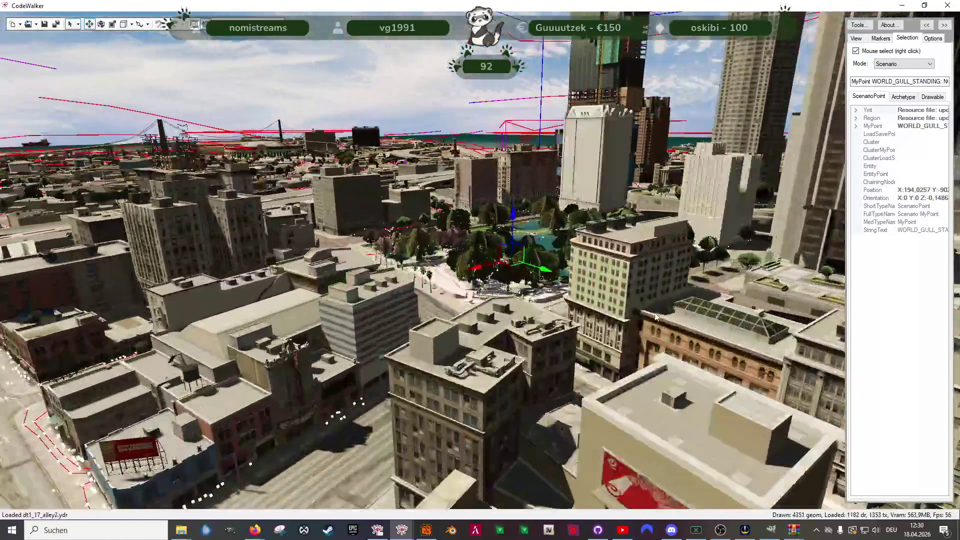
scroll(667, 318, up, 10)
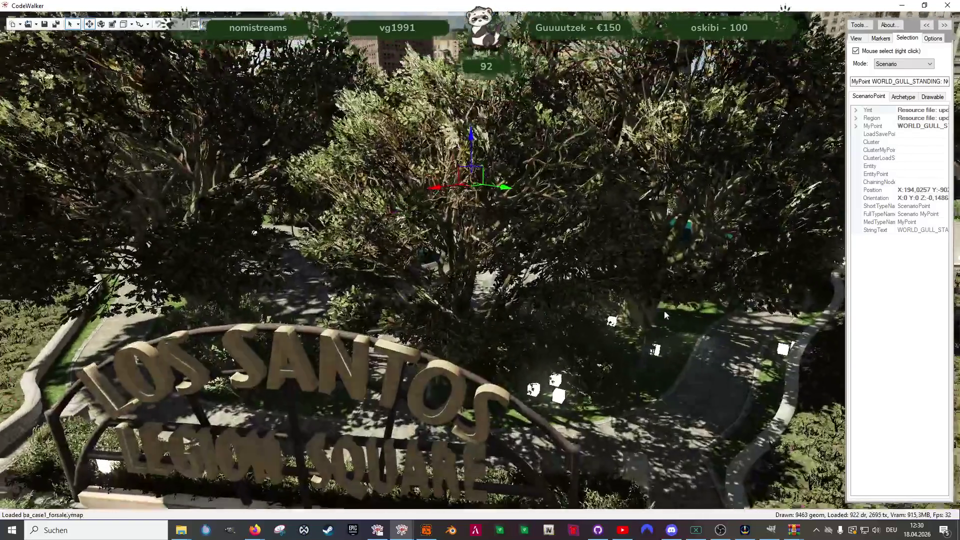
scroll(663, 303, up, 8)
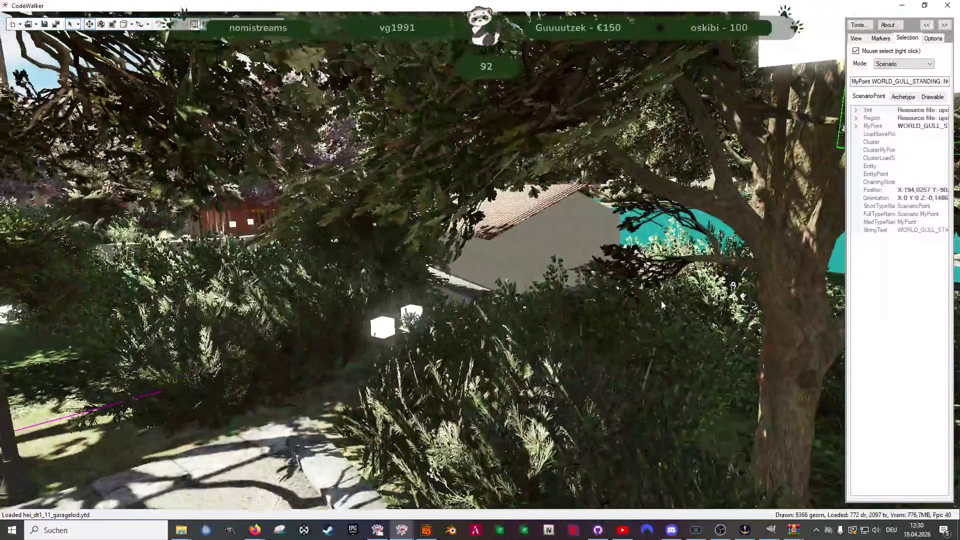
scroll(631, 304, up, 8)
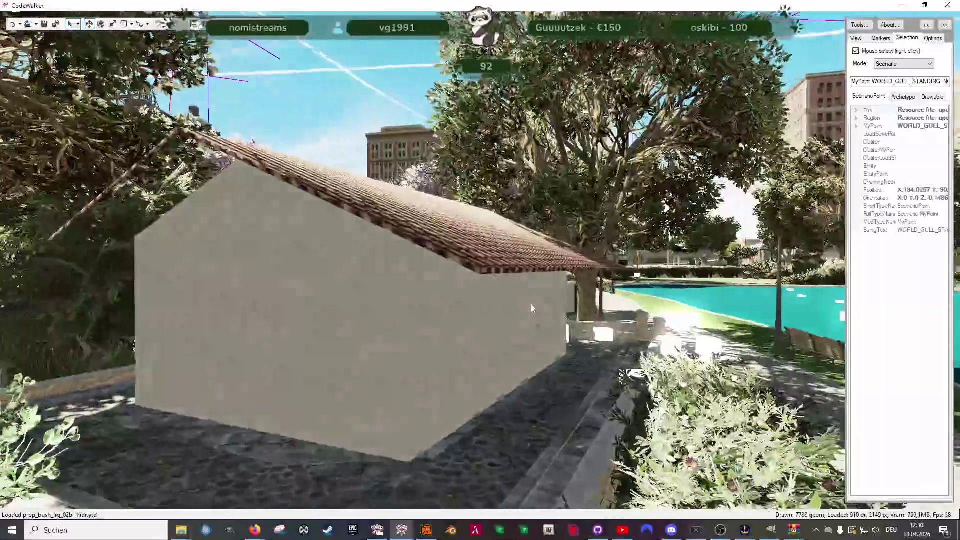
mouse_move(531, 304)
mouse_down()
mouse_move(442, 337)
mouse_move(500, 320)
mouse_move(620, 338)
mouse_up()
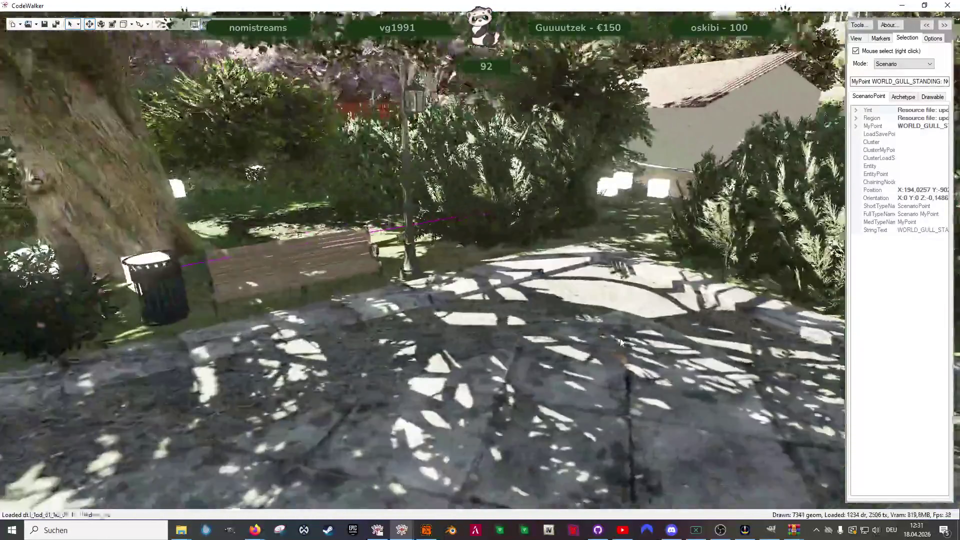
scroll(621, 338, down, 5)
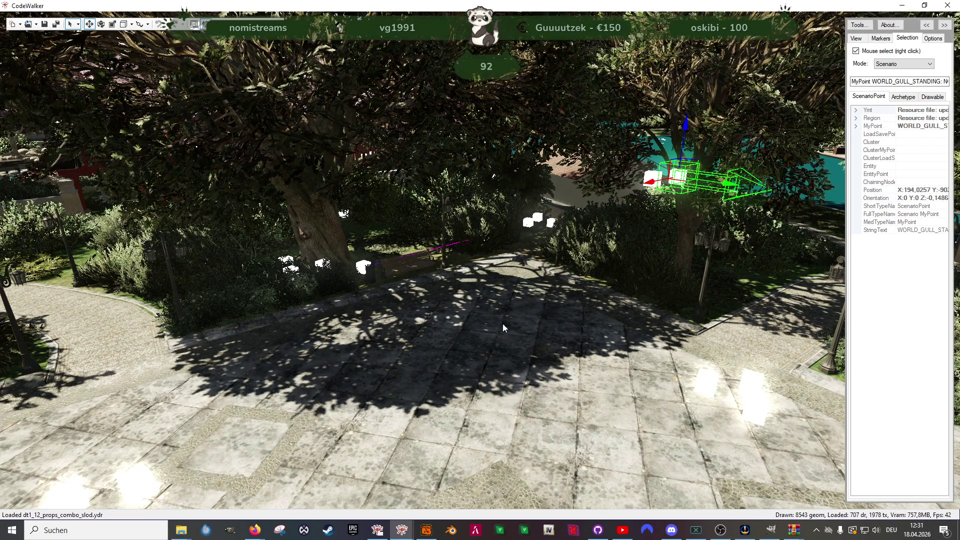
Fly around the courtyard until the fountain and the selected gull point are in view.
drag(502, 328, 538, 307)
key(w)
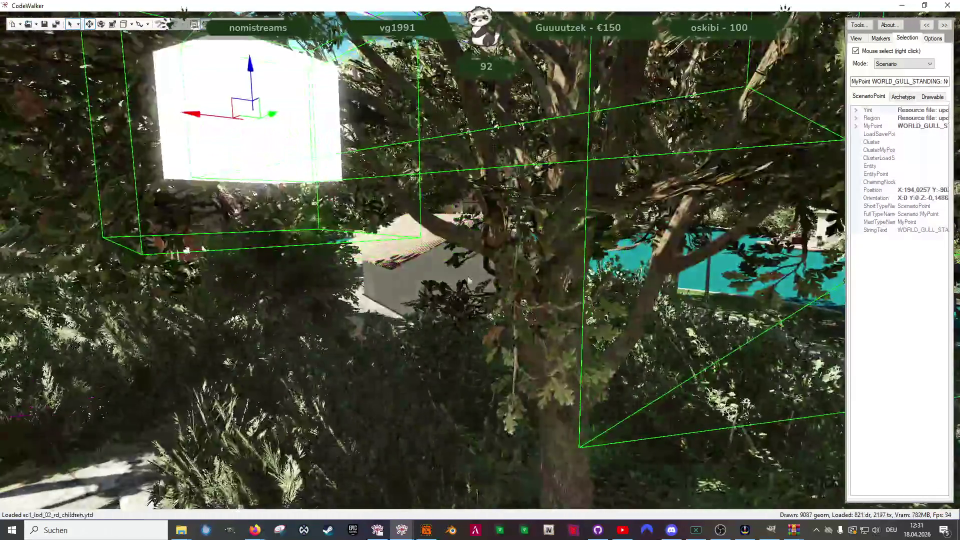
key(s)
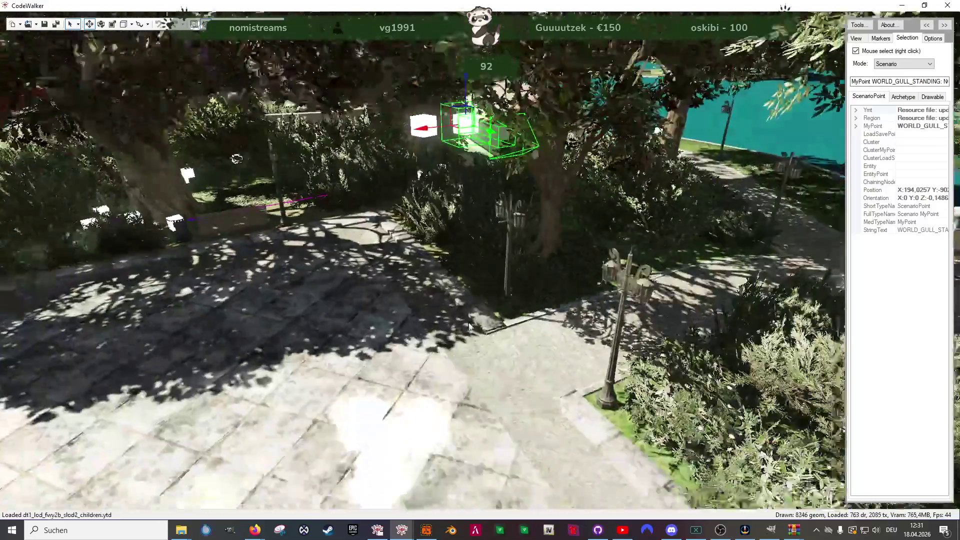
mouse_move(469, 326)
mouse_down()
mouse_move(629, 313)
mouse_move(591, 364)
mouse_move(509, 349)
mouse_move(306, 343)
mouse_up()
key(w)
key(s)
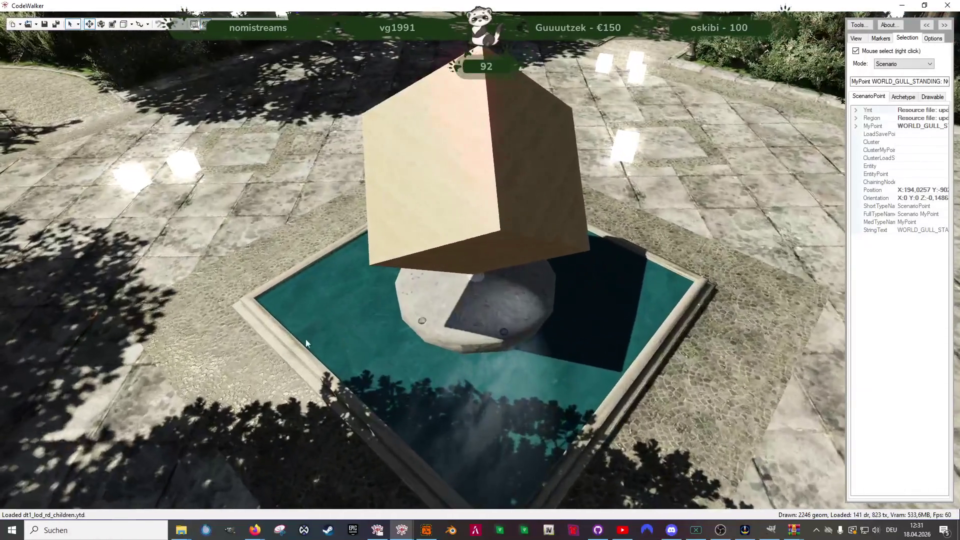
mouse_move(355, 221)
mouse_down()
mouse_move(536, 207)
mouse_move(645, 300)
mouse_move(545, 259)
mouse_move(345, 131)
mouse_move(356, 308)
mouse_move(445, 250)
mouse_move(412, 184)
mouse_move(383, 208)
mouse_up()
key(w)
key(s)
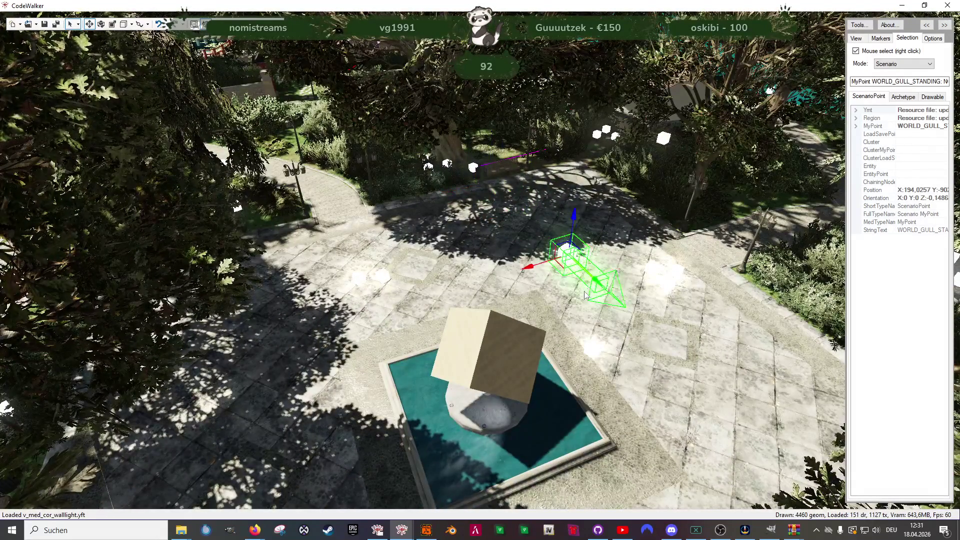
Slide the gull point along its X axis out of the basin onto the fountain rim.
drag(550, 274, 522, 288)
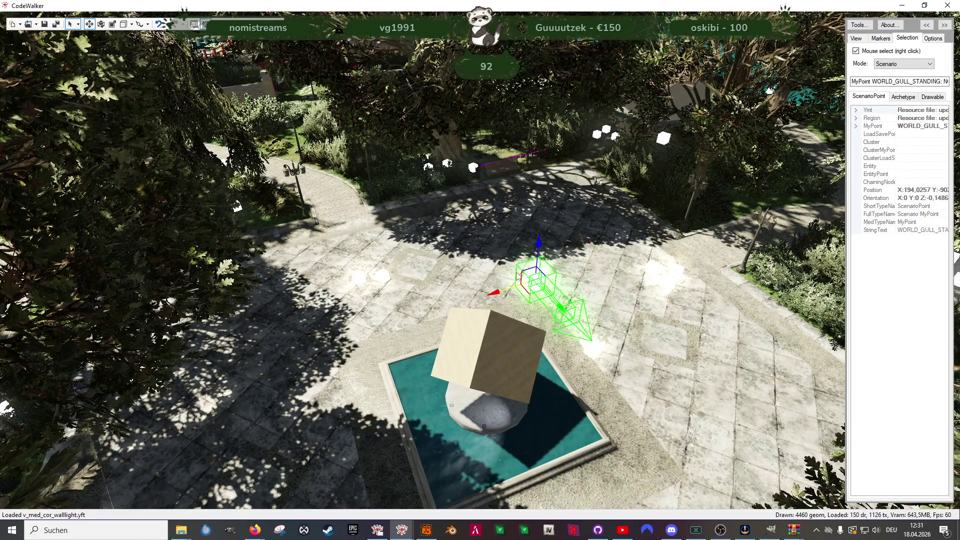
mouse_move(561, 324)
mouse_down()
mouse_move(643, 349)
mouse_move(563, 343)
mouse_move(526, 308)
mouse_move(496, 323)
mouse_move(441, 308)
mouse_move(399, 184)
mouse_move(398, 246)
mouse_up()
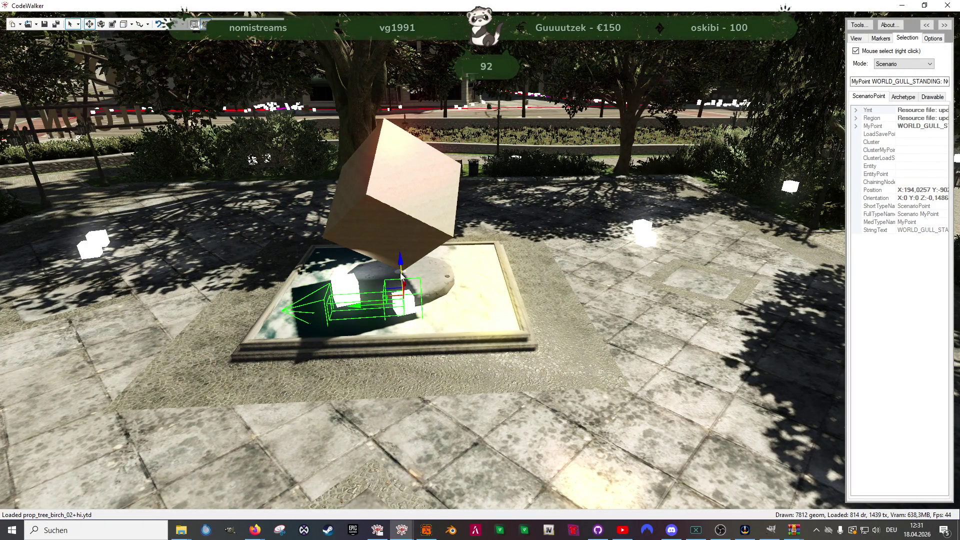
mouse_move(539, 266)
mouse_down()
mouse_move(520, 286)
mouse_move(524, 324)
mouse_move(508, 299)
mouse_move(588, 359)
mouse_move(403, 253)
mouse_move(605, 105)
mouse_move(670, 81)
mouse_up()
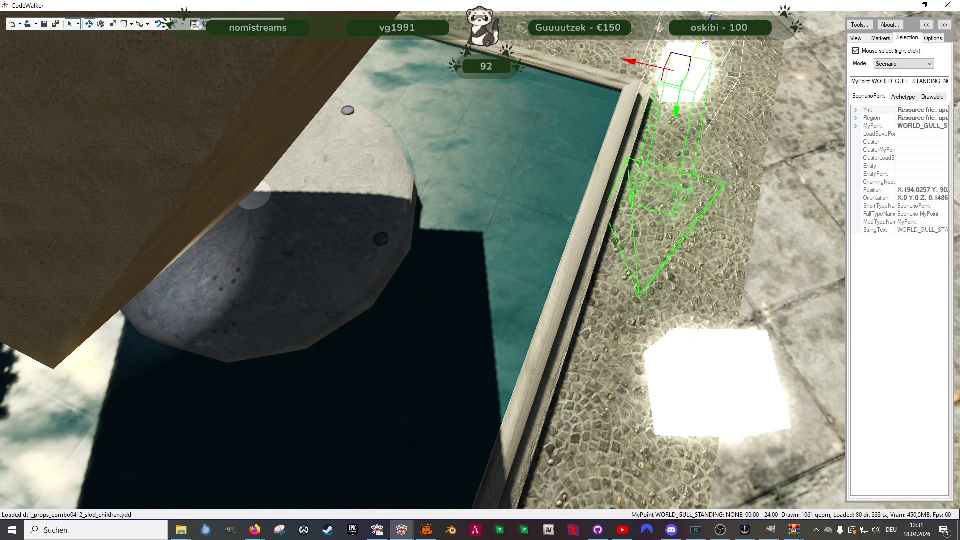
Lift the gull point up from beside the fountain toward the house's tiled roof.
mouse_move(688, 76)
mouse_down()
mouse_move(507, 229)
mouse_move(616, 375)
mouse_move(607, 205)
mouse_up()
mouse_move(493, 299)
mouse_down()
mouse_move(483, 345)
mouse_move(464, 190)
mouse_move(473, 220)
mouse_up()
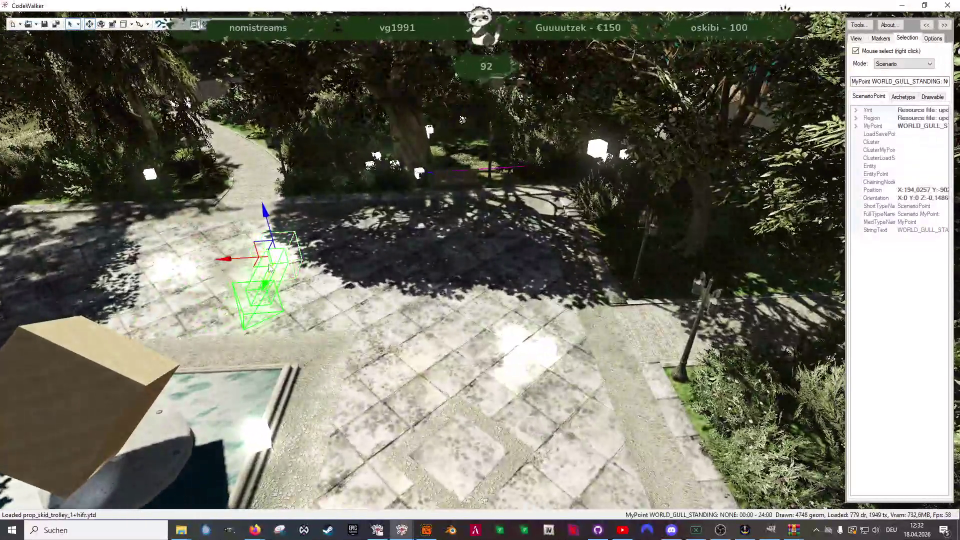
drag(264, 255, 609, 117)
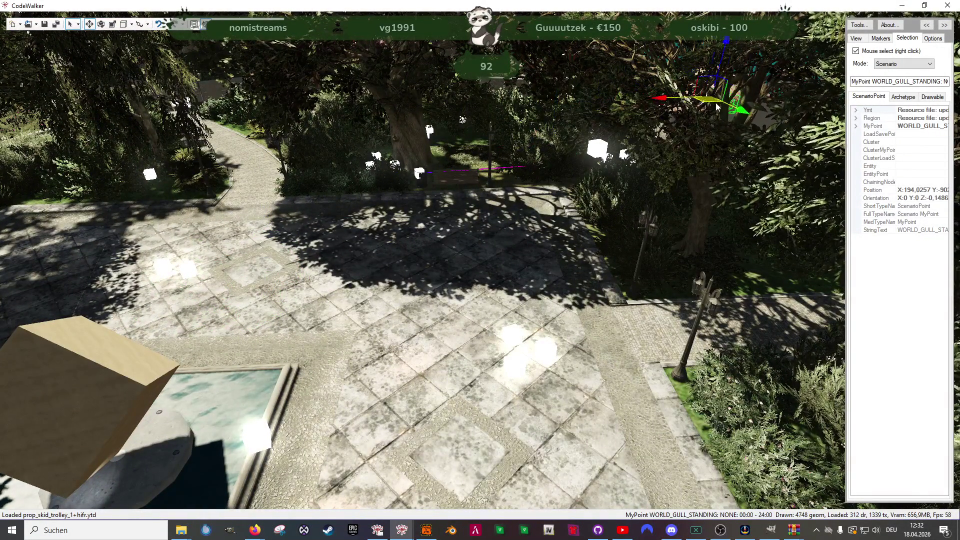
key(w)
mouse_move(665, 191)
mouse_down()
mouse_move(623, 177)
mouse_move(294, 210)
mouse_move(407, 193)
mouse_move(517, 155)
mouse_move(531, 106)
mouse_up()
key(s)
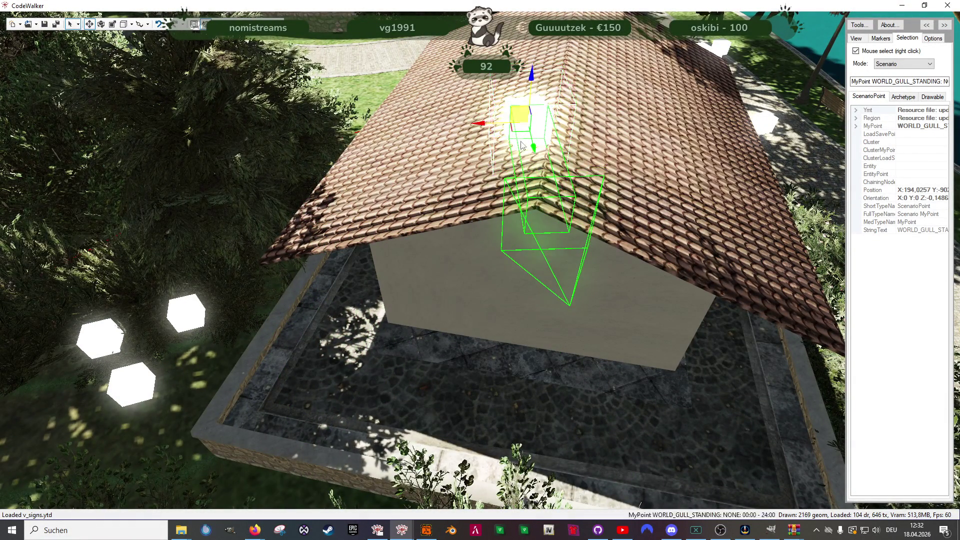
Shift the gull point along X on the roof to X:194.9872.
mouse_move(521, 145)
mouse_down()
mouse_move(475, 178)
mouse_move(485, 202)
mouse_move(566, 172)
mouse_move(485, 233)
mouse_up()
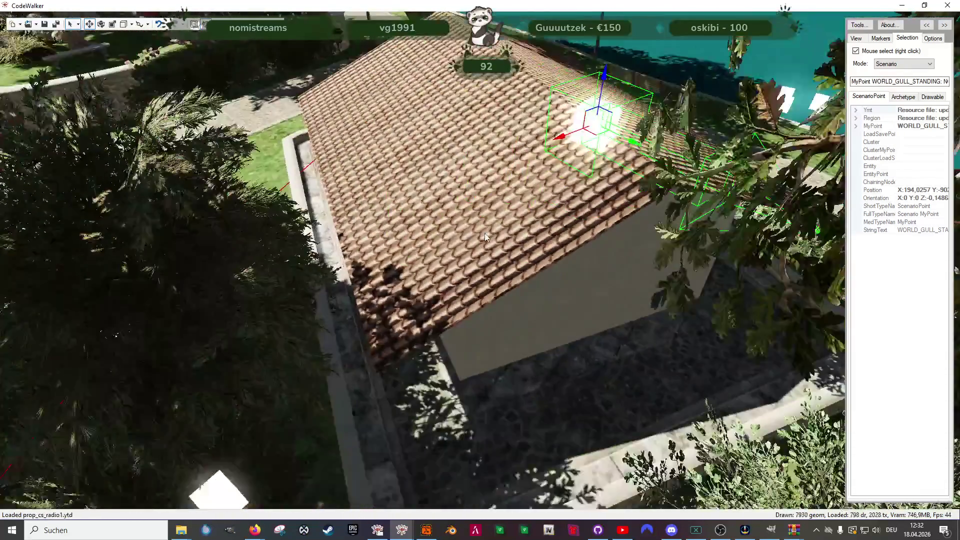
key(w)
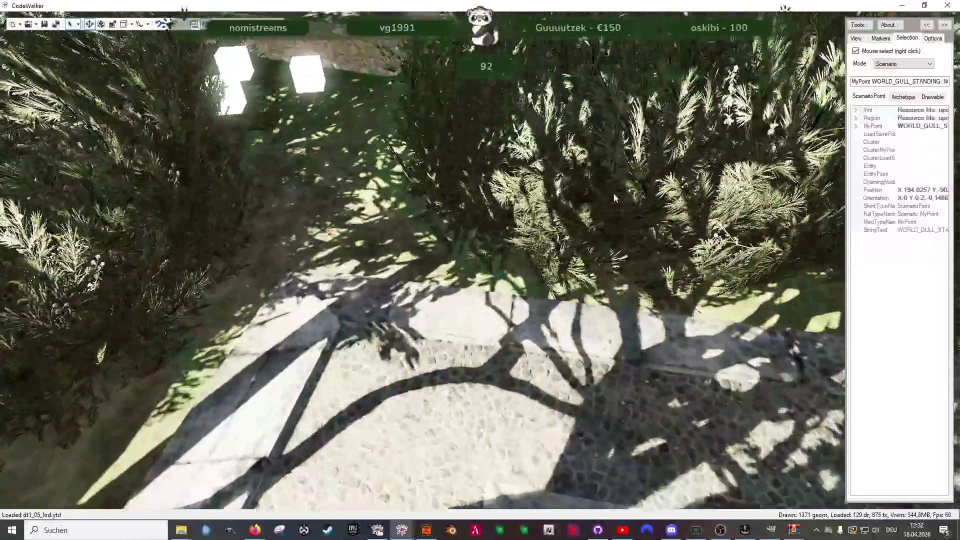
key(s)
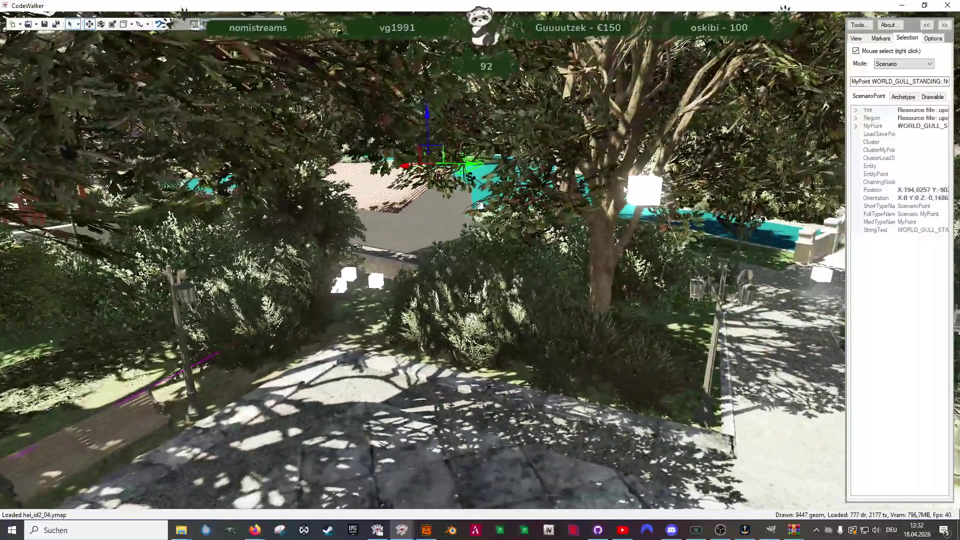
mouse_move(624, 189)
mouse_down()
mouse_move(644, 214)
mouse_move(622, 214)
mouse_move(568, 257)
mouse_move(675, 226)
mouse_up()
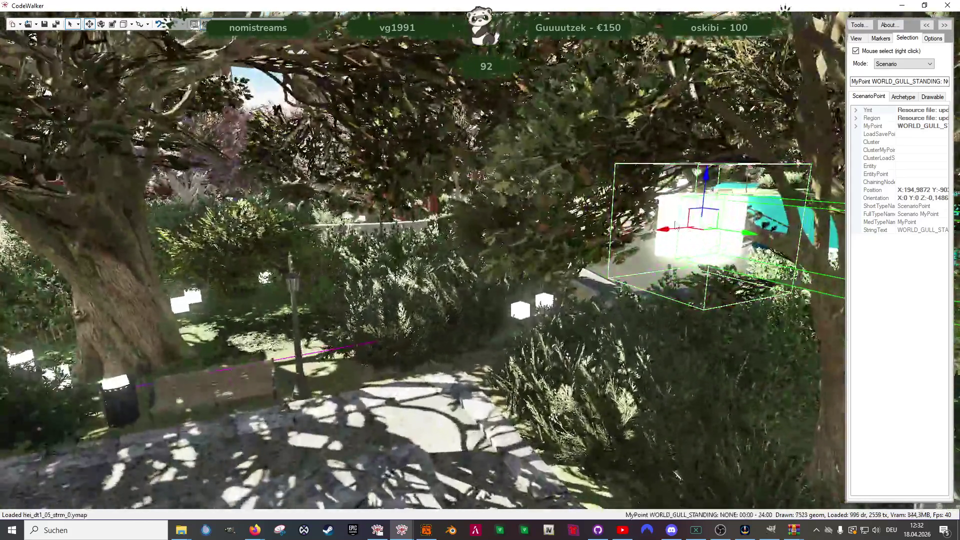